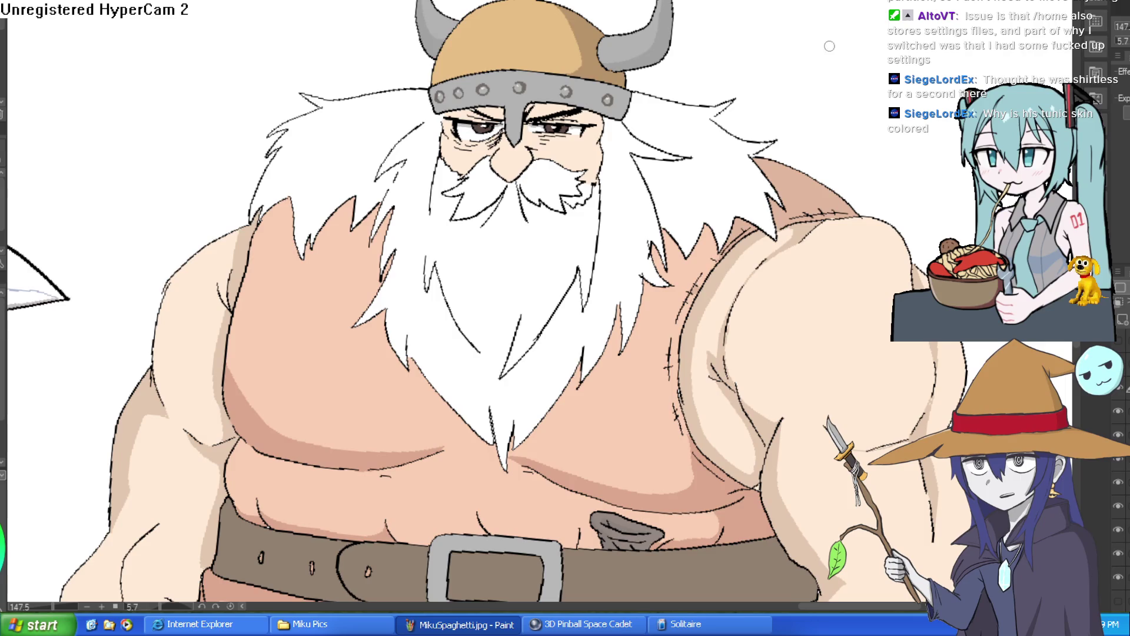
# Undo a stray grey stroke and level the tilted canvas view.
pyautogui.moveTo(843, 172); pyautogui.dragTo(851, 42)
pyautogui.hotkey('ctrl', 'z')
pyautogui.scroll(-5, 876, 88)
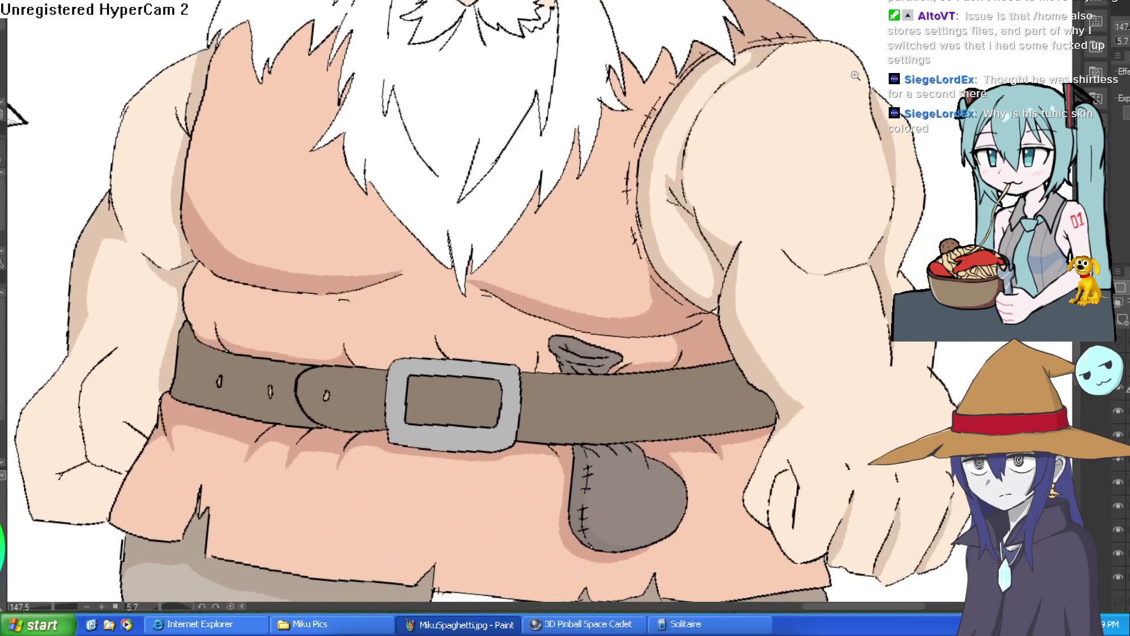
pyautogui.scroll(-3, 876, 106)
pyautogui.moveTo(877, 123); pyautogui.dragTo(869, 141)
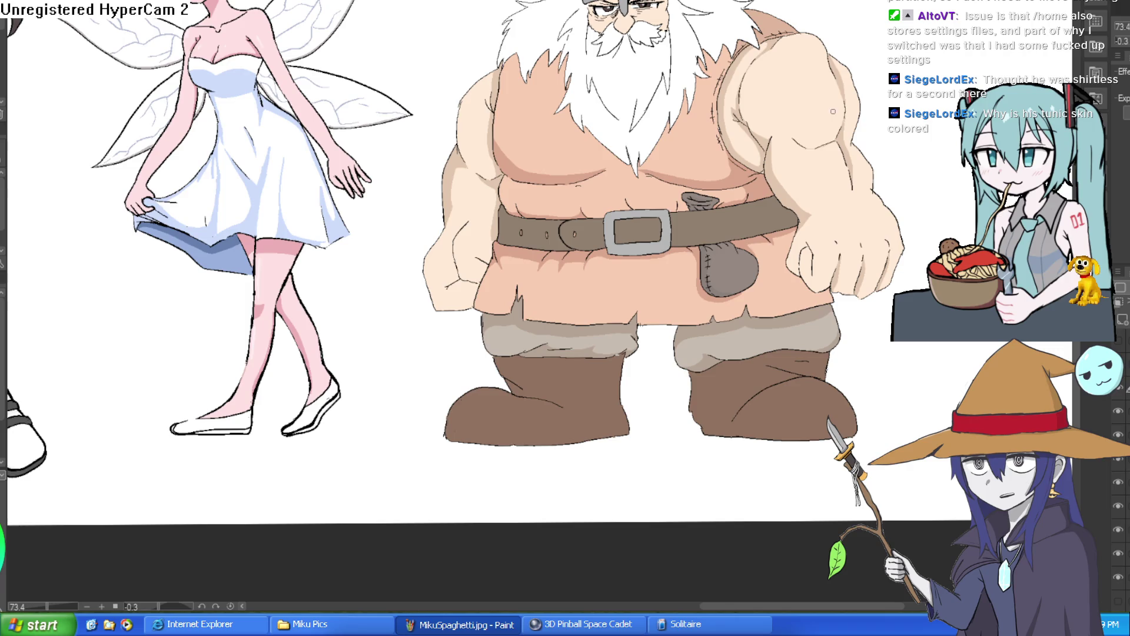
pyautogui.scroll(4, 701, 148)
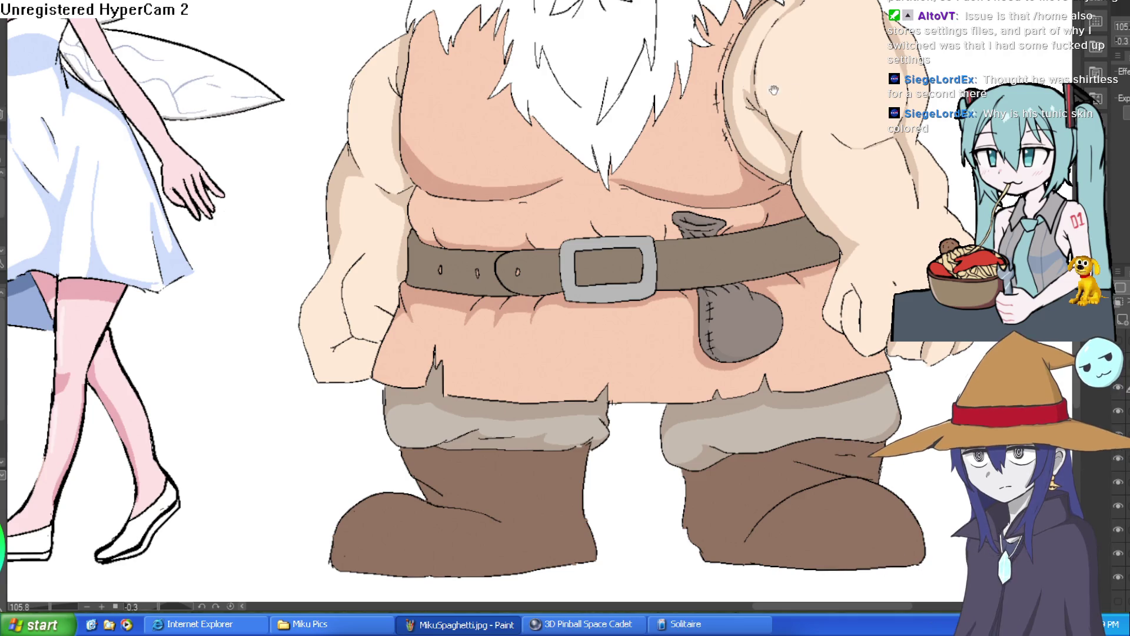
pyautogui.scroll(1, 685, 198)
pyautogui.scroll(3, 685, 199)
pyautogui.scroll(-1, 684, 199)
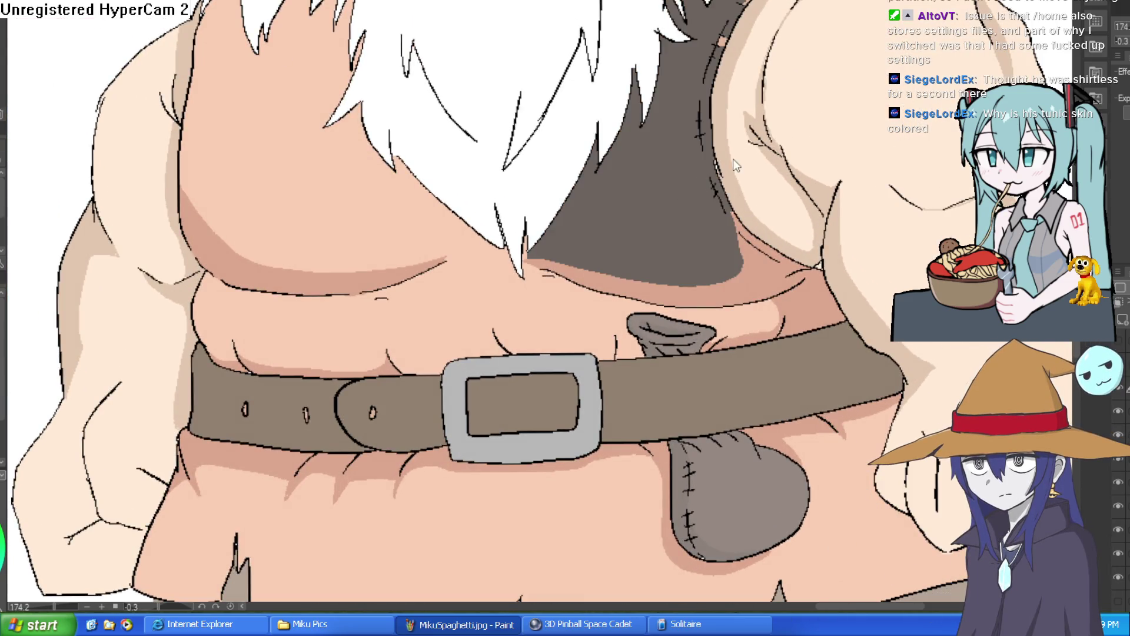
pyautogui.scroll(-3, 837, 210)
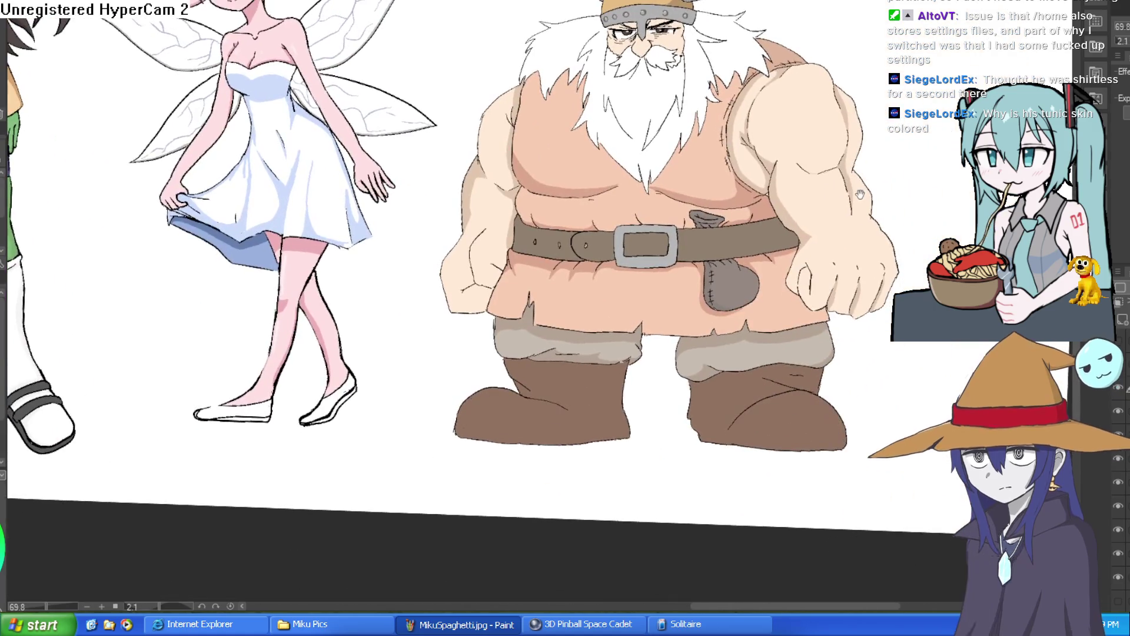
pyautogui.moveTo(893, 106)
pyautogui.mouseDown()
pyautogui.moveTo(873, 90)
pyautogui.moveTo(859, 115)
pyautogui.moveTo(885, 88)
pyautogui.mouseUp()
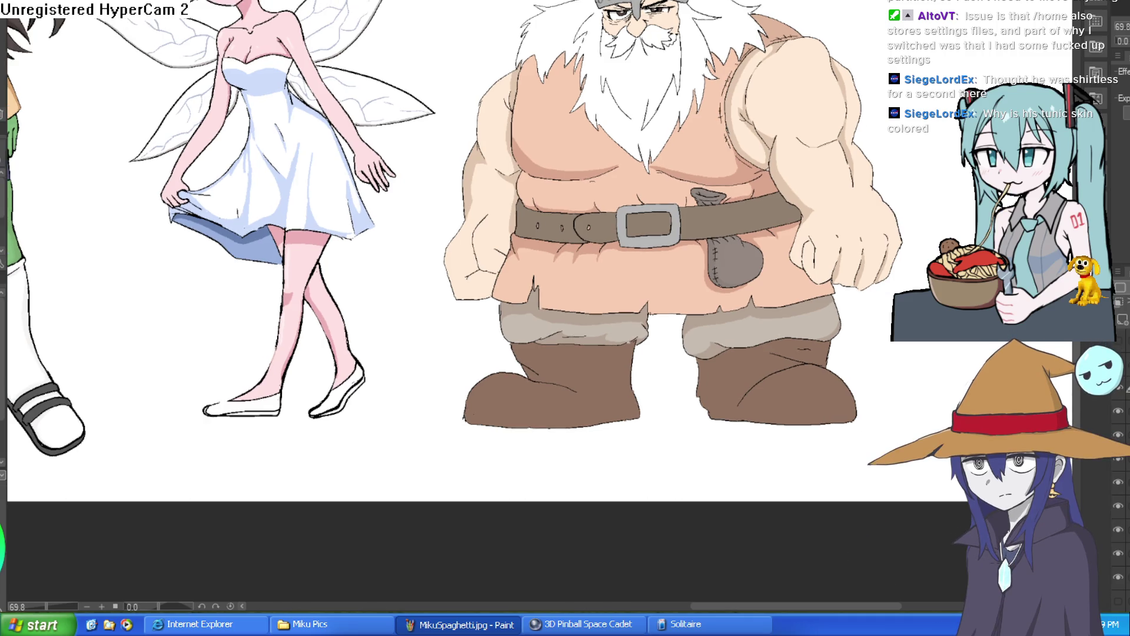
pyautogui.press('h')
pyautogui.press('h')
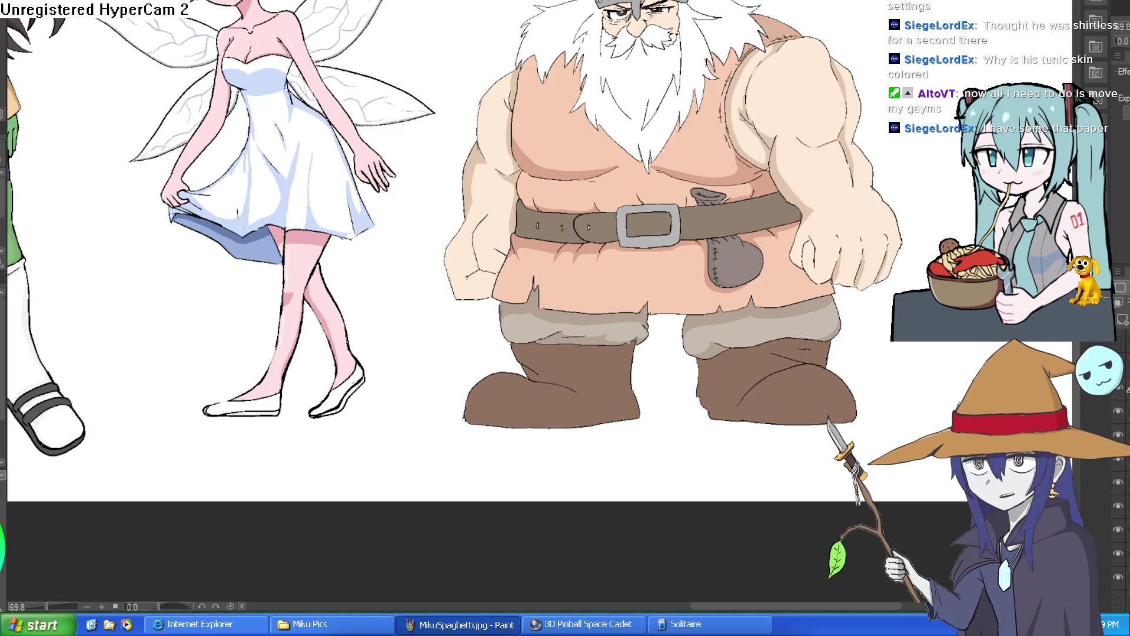
# Frame the fairy's head and dwarf's helmet, briefly mirroring the view to check the drawing.
pyautogui.moveTo(742, 76)
pyautogui.mouseDown()
pyautogui.moveTo(739, 104)
pyautogui.moveTo(631, 187)
pyautogui.moveTo(665, 159)
pyautogui.mouseUp()
pyautogui.scroll(3, 706, 148)
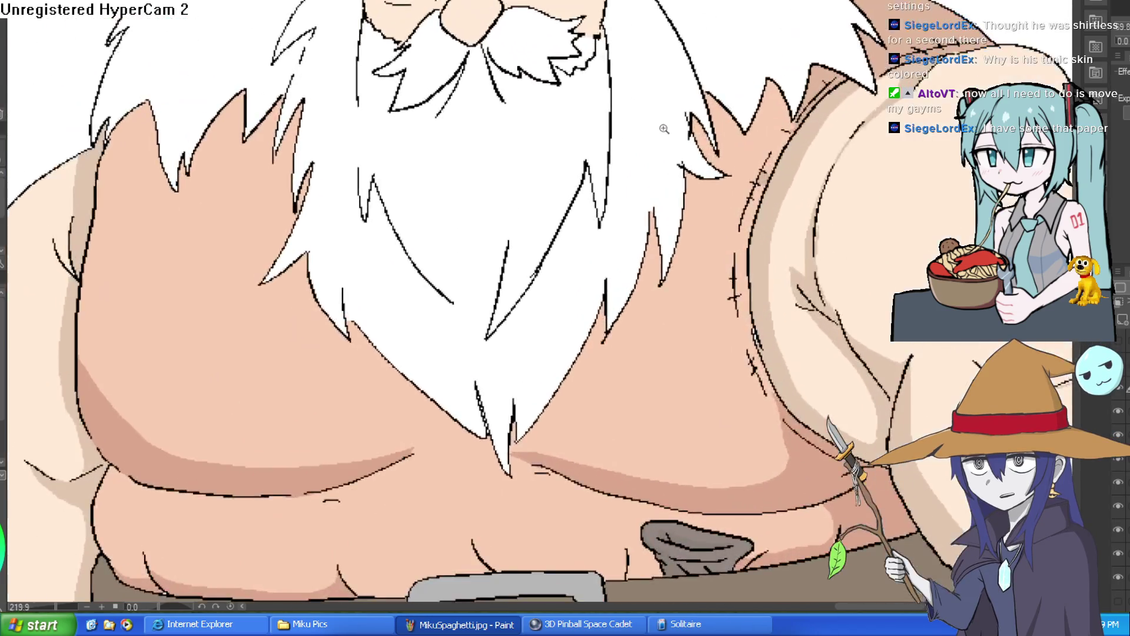
pyautogui.scroll(-2, 735, 129)
pyautogui.scroll(1, 758, 119)
pyautogui.scroll(-2, 759, 120)
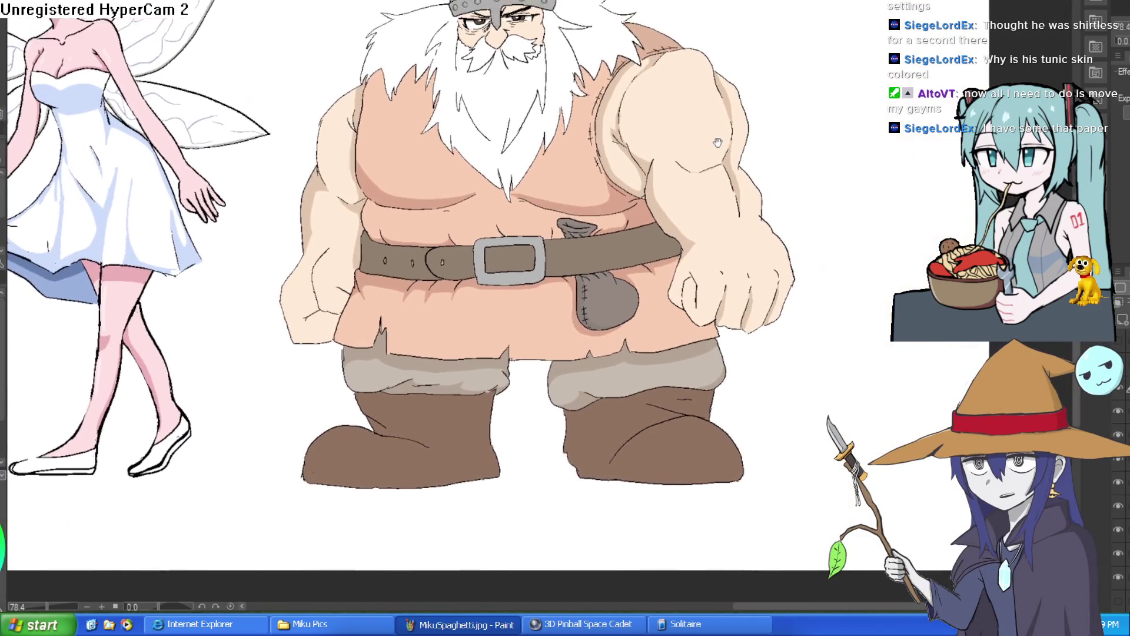
pyautogui.press('h')
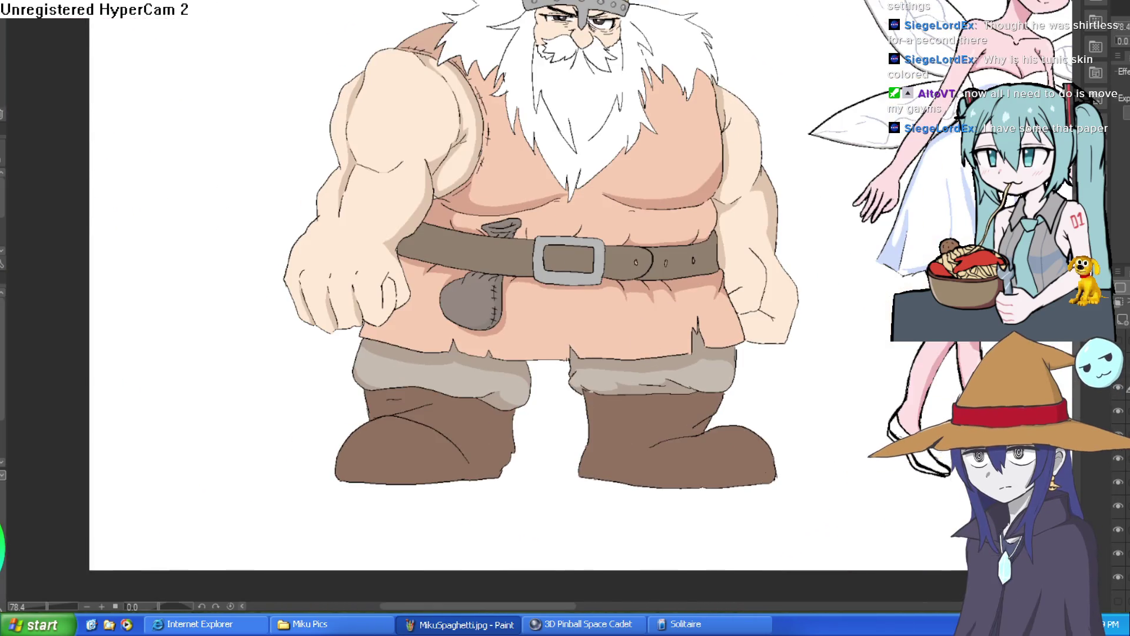
pyautogui.press('h')
# Frame the dwarf's upper body, then his whole figure.
pyautogui.moveTo(809, 150); pyautogui.dragTo(799, 253)
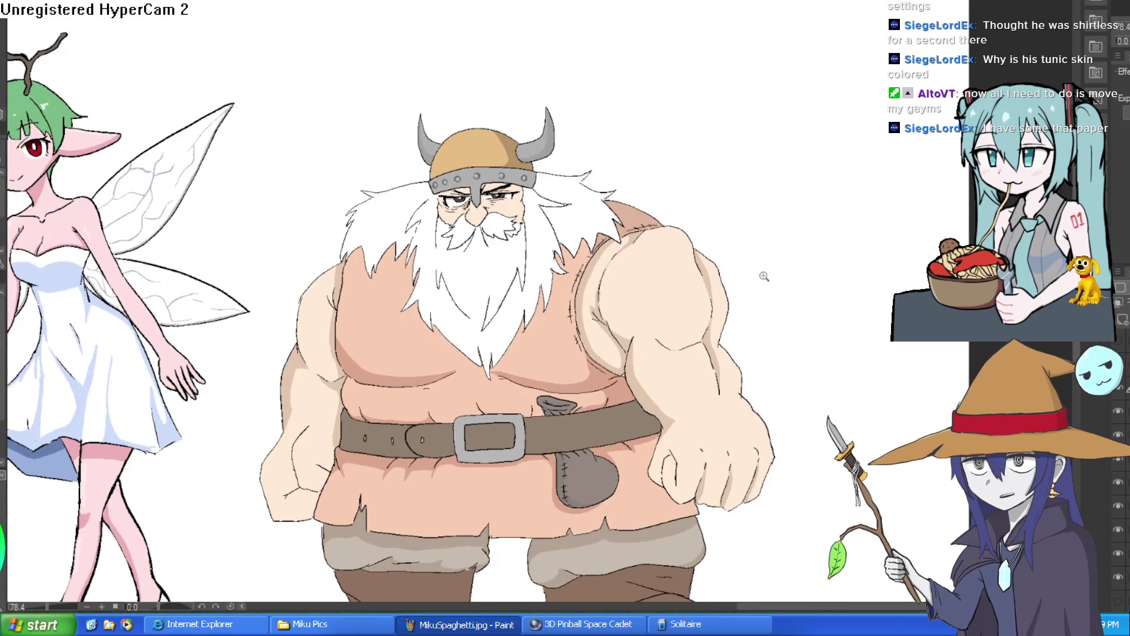
pyautogui.scroll(3, 769, 391)
pyautogui.scroll(-3, 824, 150)
pyautogui.scroll(2, 813, 230)
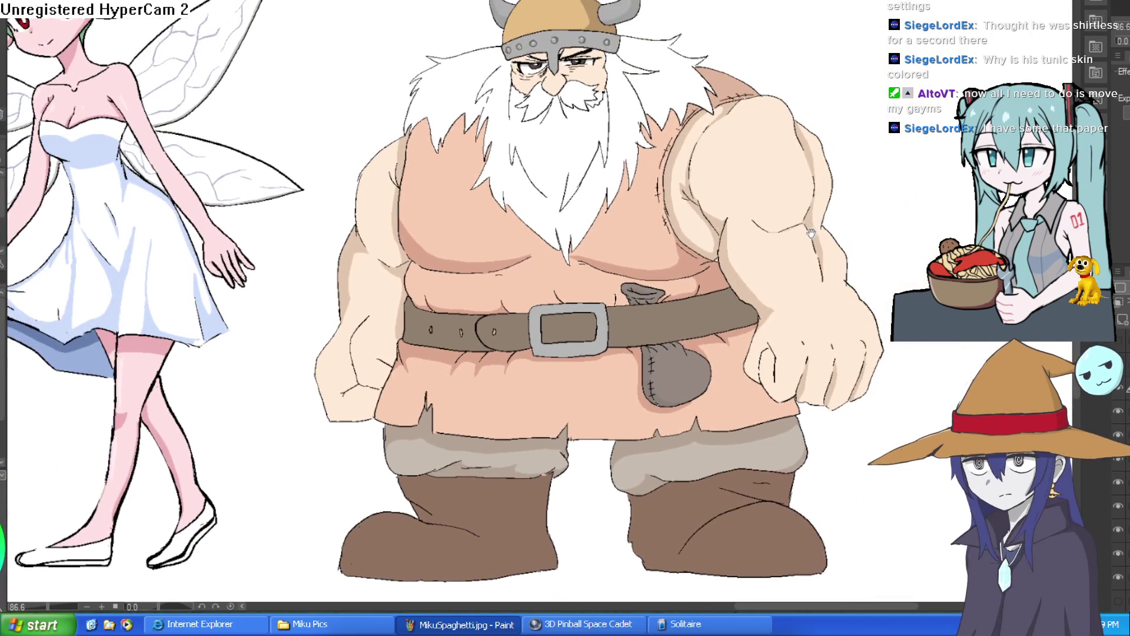
pyautogui.moveTo(801, 233); pyautogui.dragTo(798, 179)
pyautogui.scroll(1, 786, 221)
# Zoom in and centre the view on the dwarf's helmeted face.
pyautogui.moveTo(785, 221); pyautogui.dragTo(783, 250)
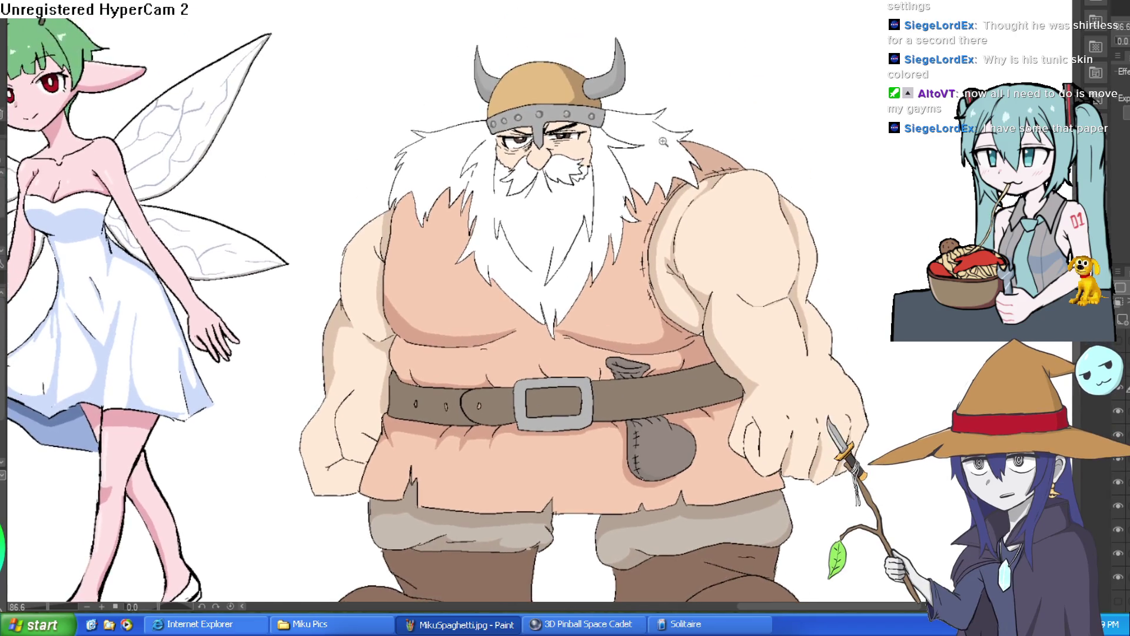
pyautogui.scroll(5, 765, 177)
pyautogui.moveTo(749, 153); pyautogui.dragTo(748, 295)
pyautogui.scroll(-5, 748, 295)
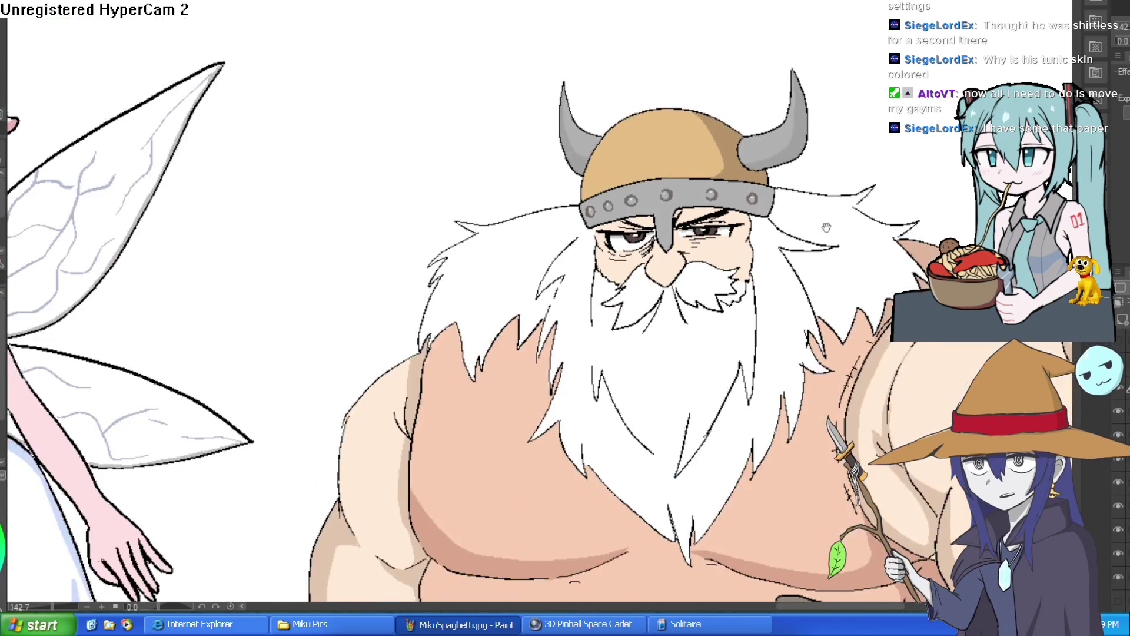
pyautogui.scroll(-5, 801, 152)
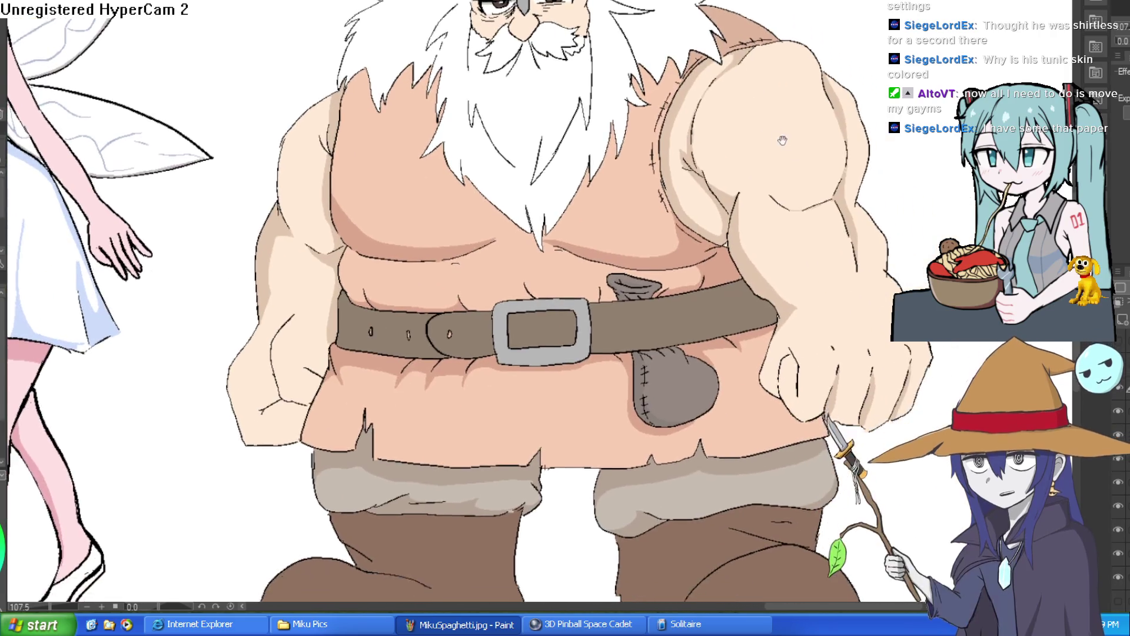
pyautogui.scroll(-2, 795, 153)
pyautogui.scroll(6, 747, 286)
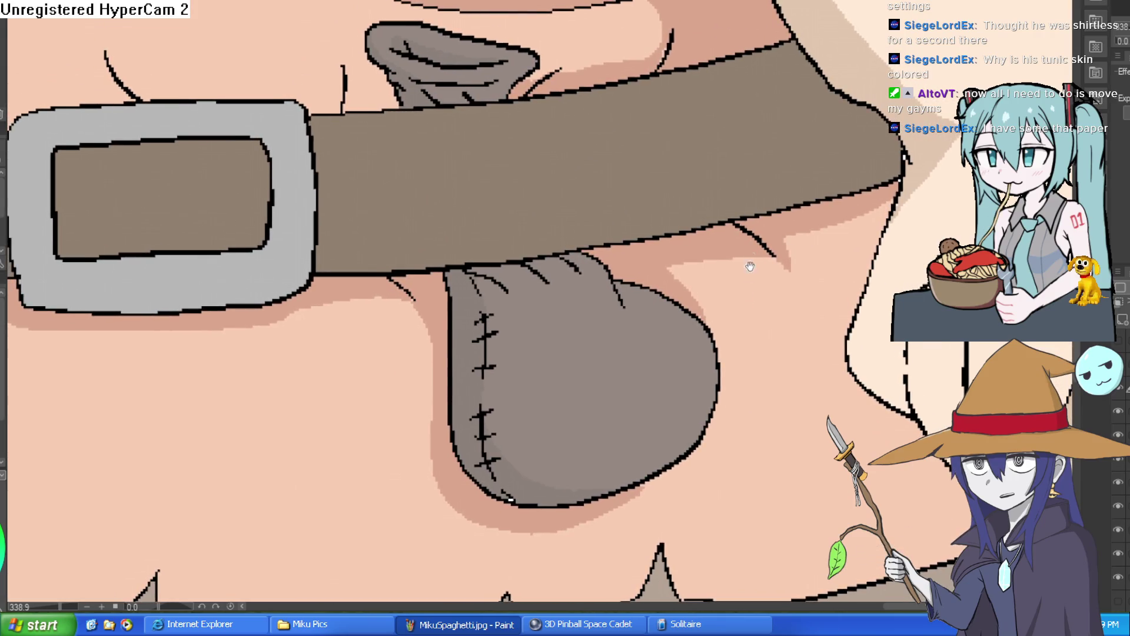
# Inspect the belt buckle and pouch, then centre the dwarf's belt, arms and boots.
pyautogui.moveTo(747, 285); pyautogui.dragTo(765, 250)
pyautogui.scroll(-2, 765, 250)
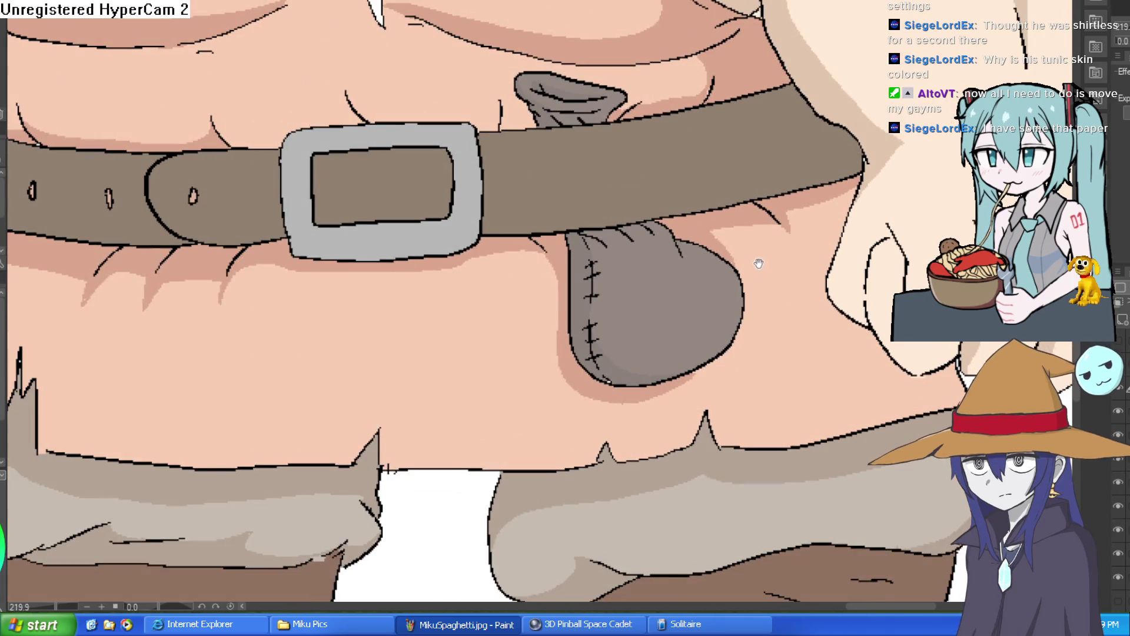
pyautogui.scroll(-3, 795, 214)
pyautogui.moveTo(795, 213); pyautogui.dragTo(885, 174)
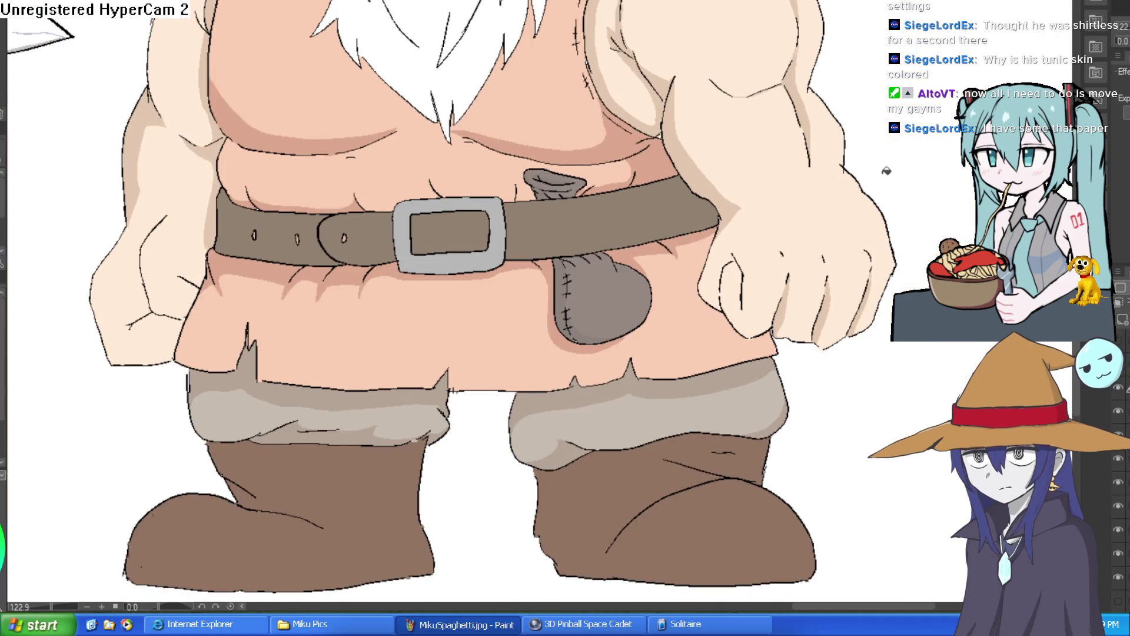
pyautogui.scroll(5, 583, 170)
# Zoom in and out repeatedly around the tip of the pouch.
pyautogui.moveTo(581, 207); pyautogui.dragTo(607, 176)
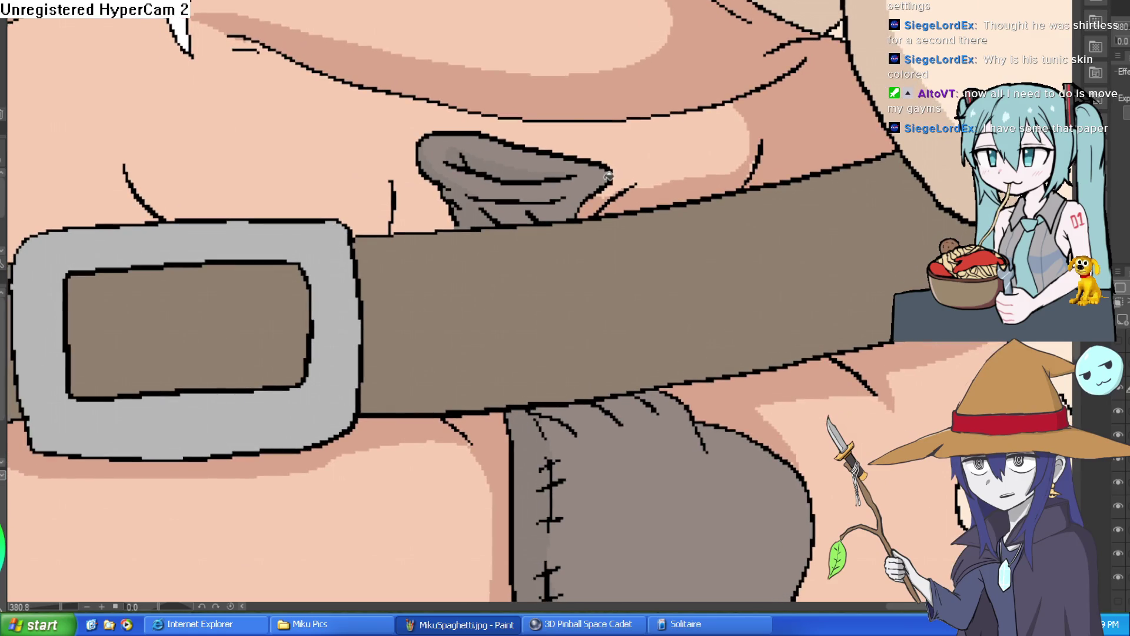
pyautogui.scroll(3, 610, 175)
pyautogui.scroll(-2, 624, 173)
pyautogui.scroll(2, 623, 167)
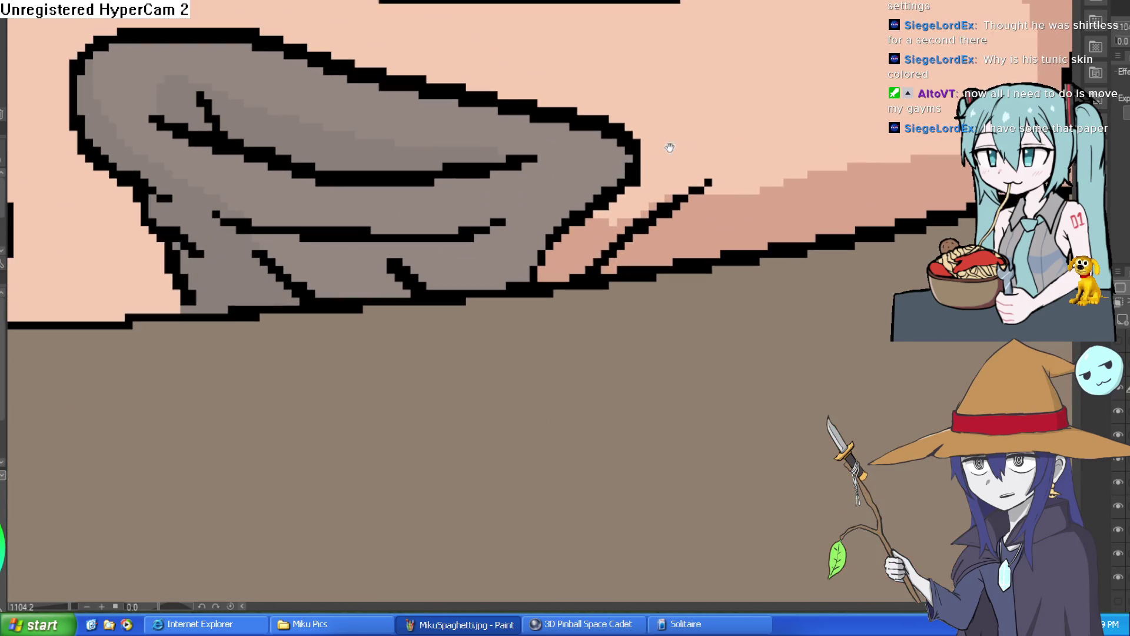
pyautogui.scroll(-2, 683, 153)
pyautogui.scroll(-4, 699, 166)
pyautogui.scroll(1, 700, 109)
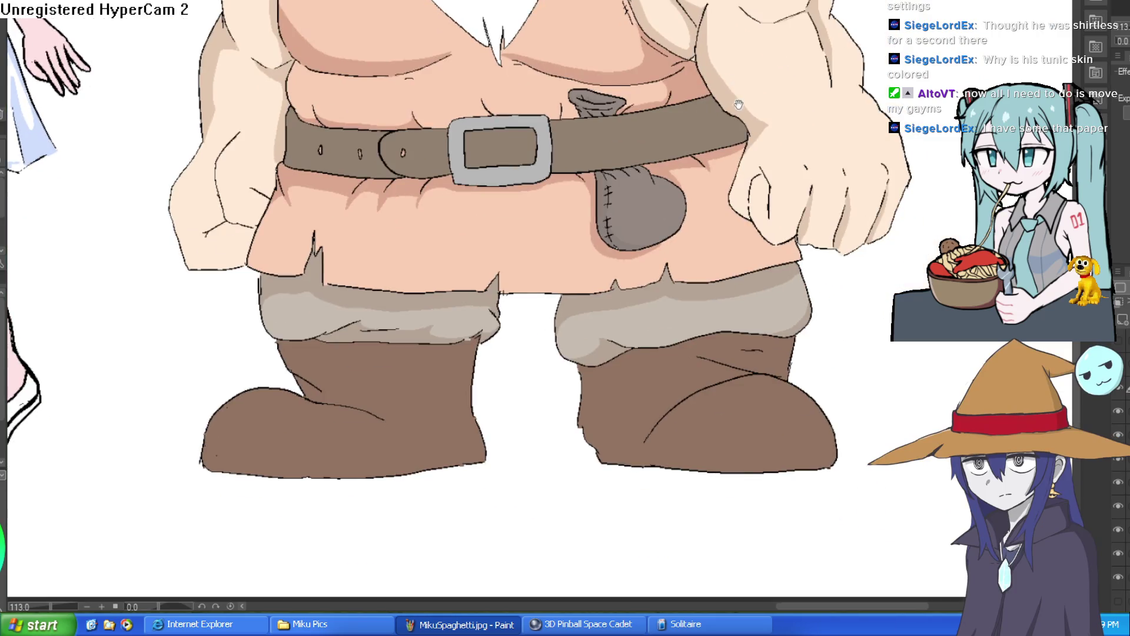
pyautogui.scroll(-1, 695, 196)
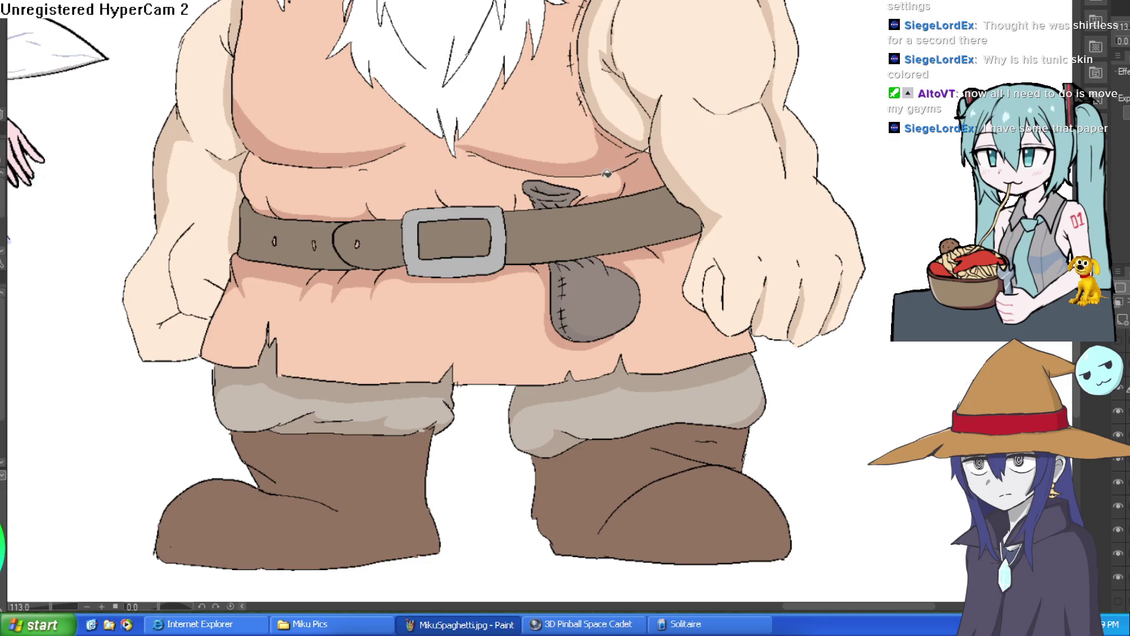
pyautogui.scroll(1, 590, 182)
# Zoom in closer on the knotted top of the pouch above the belt.
pyautogui.scroll(8, 591, 182)
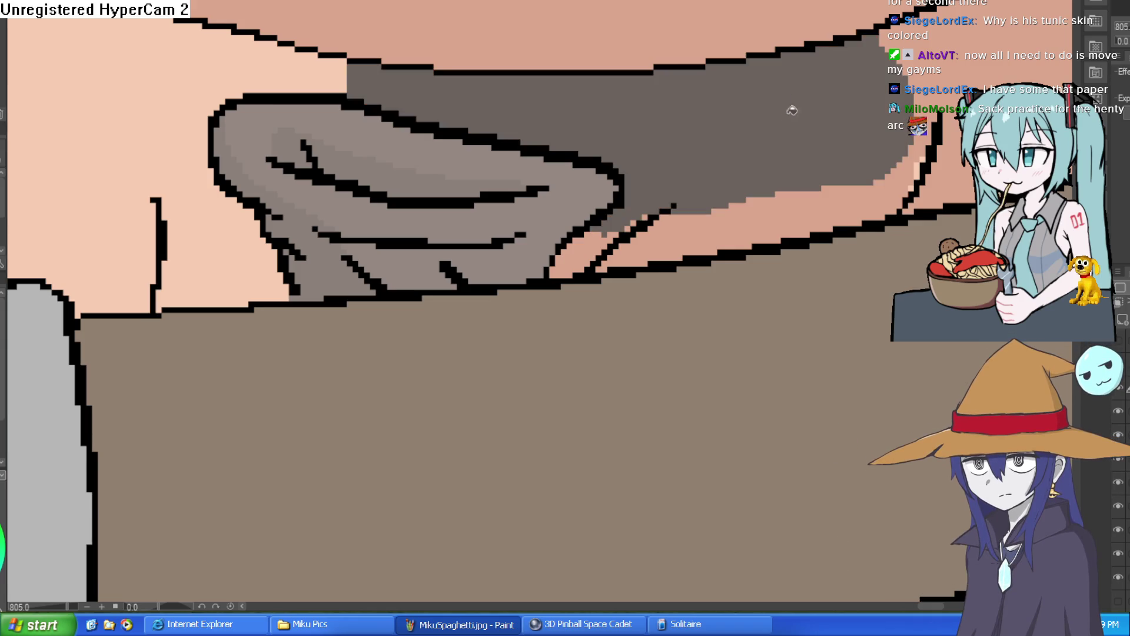
# Pull back from the belt and fit the whole dwarf and fairy in the window.
pyautogui.moveTo(789, 140); pyautogui.dragTo(741, 148)
pyautogui.hotkey('ctrl', '0')
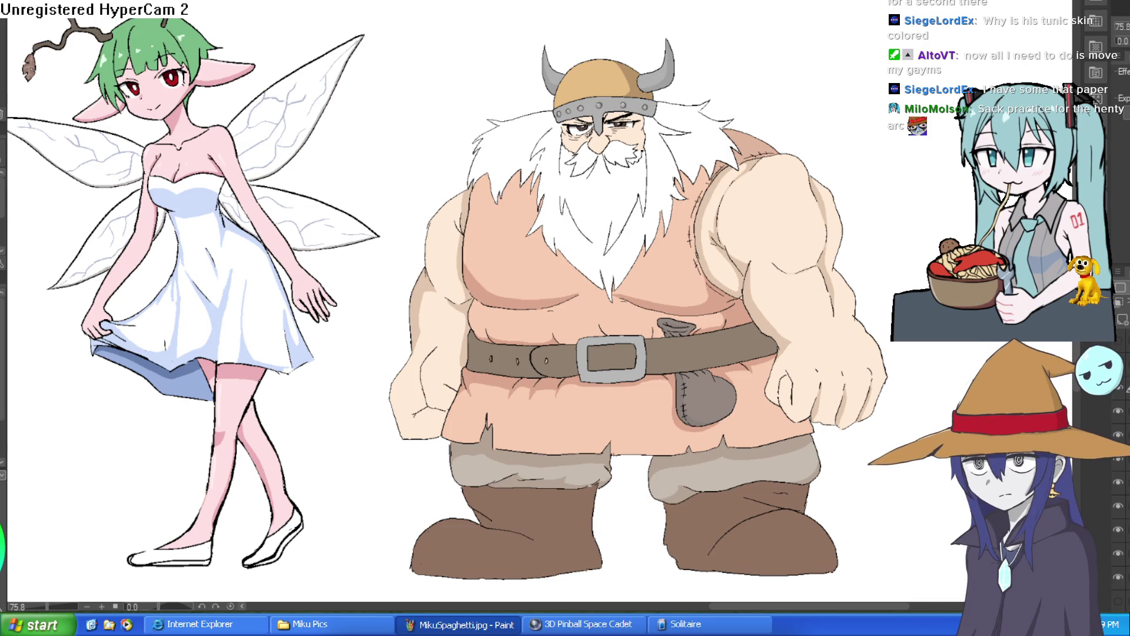
# Zoom in on the dwarf's belt buckle, then zoom back out.
pyautogui.moveTo(798, 202)
pyautogui.mouseDown()
pyautogui.moveTo(757, 174)
pyautogui.moveTo(768, 252)
pyautogui.moveTo(760, 246)
pyautogui.moveTo(780, 235)
pyautogui.moveTo(763, 205)
pyautogui.mouseUp()
pyautogui.scroll(-1, 745, 217)
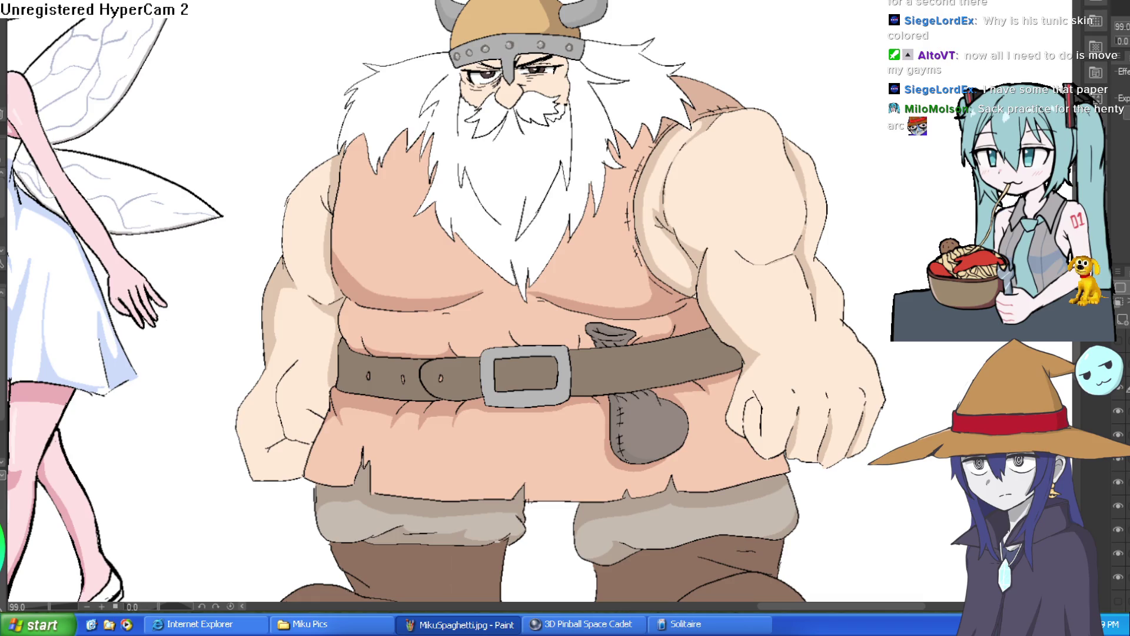
# Fit the whole character lineup in view, then bring Nixie into close view.
pyautogui.hscroll(-10, 776, 281)
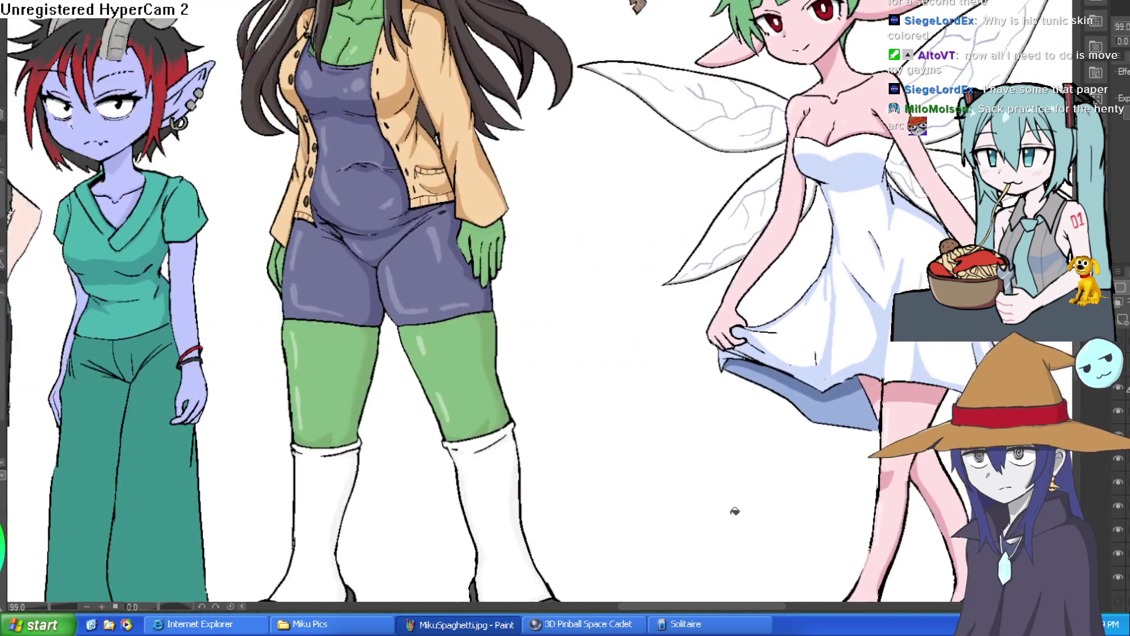
pyautogui.hotkey('ctrl', '0')
pyautogui.hscroll(-1, 776, 281)
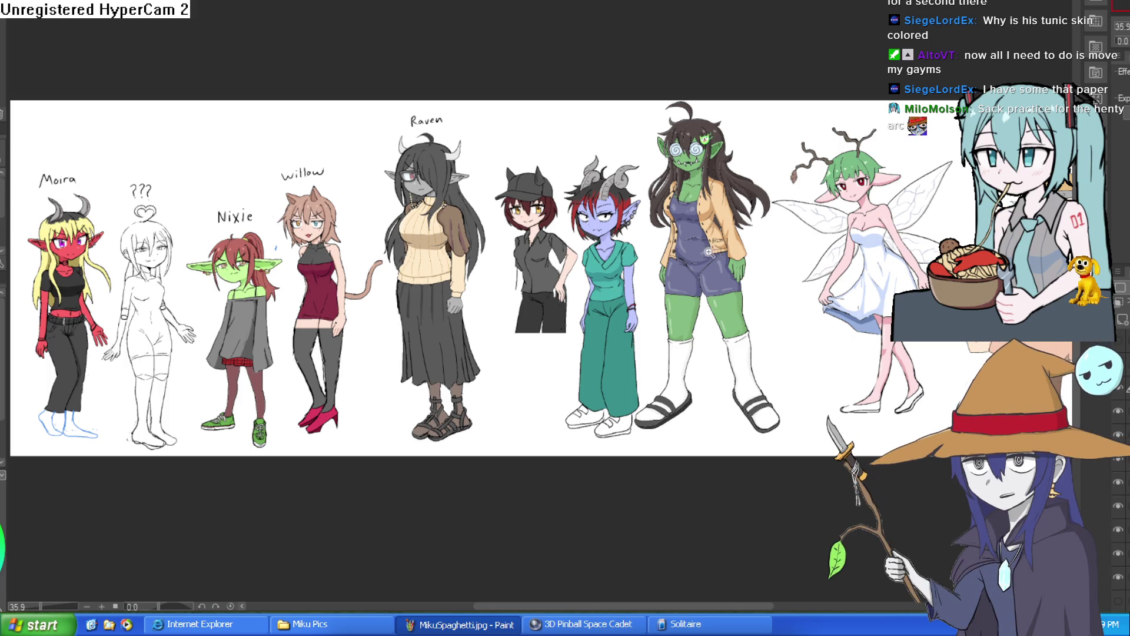
pyautogui.scroll(-2, 710, 252)
pyautogui.moveTo(347, 336); pyautogui.dragTo(601, 247)
pyautogui.scroll(10, 600, 247)
pyautogui.scroll(-8, 730, 200)
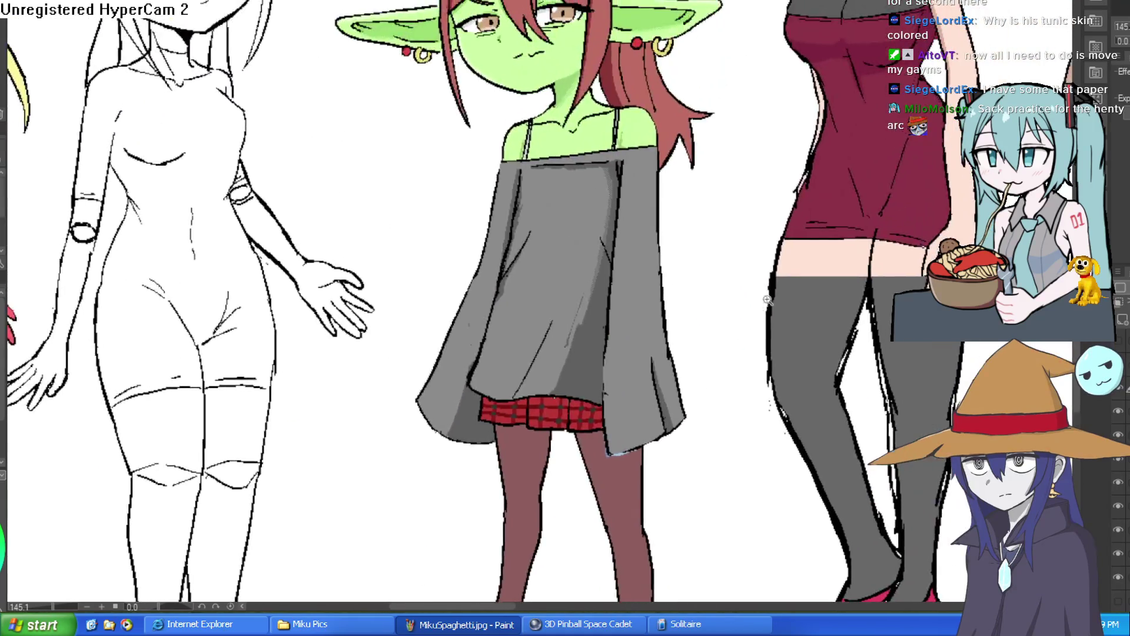
# Pan to the right-hand characters and switch to the Miku line sketch document.
pyautogui.moveTo(730, 200); pyautogui.dragTo(260, 241)
pyautogui.scroll(3, 260, 242)
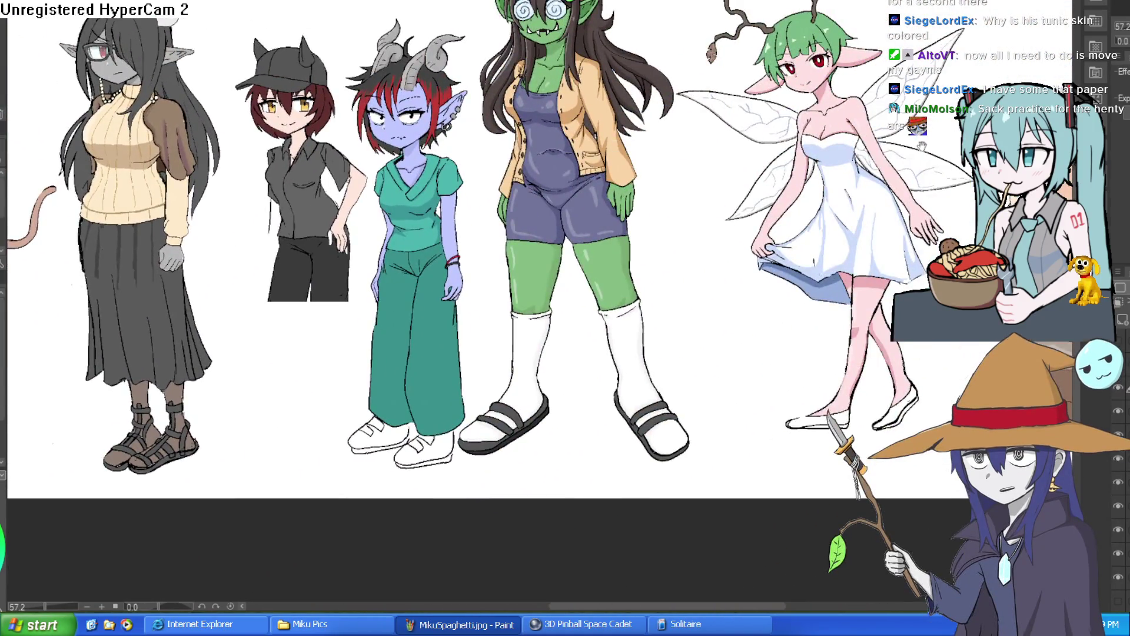
pyautogui.hscroll(5, 858, 109)
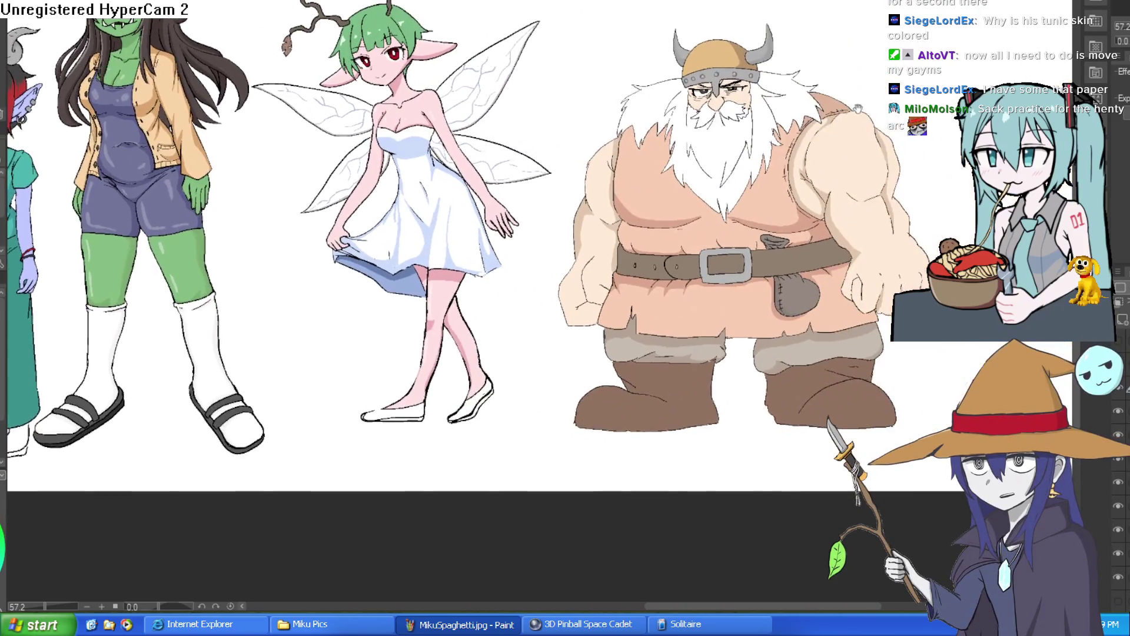
pyautogui.moveTo(857, 109); pyautogui.dragTo(763, 93)
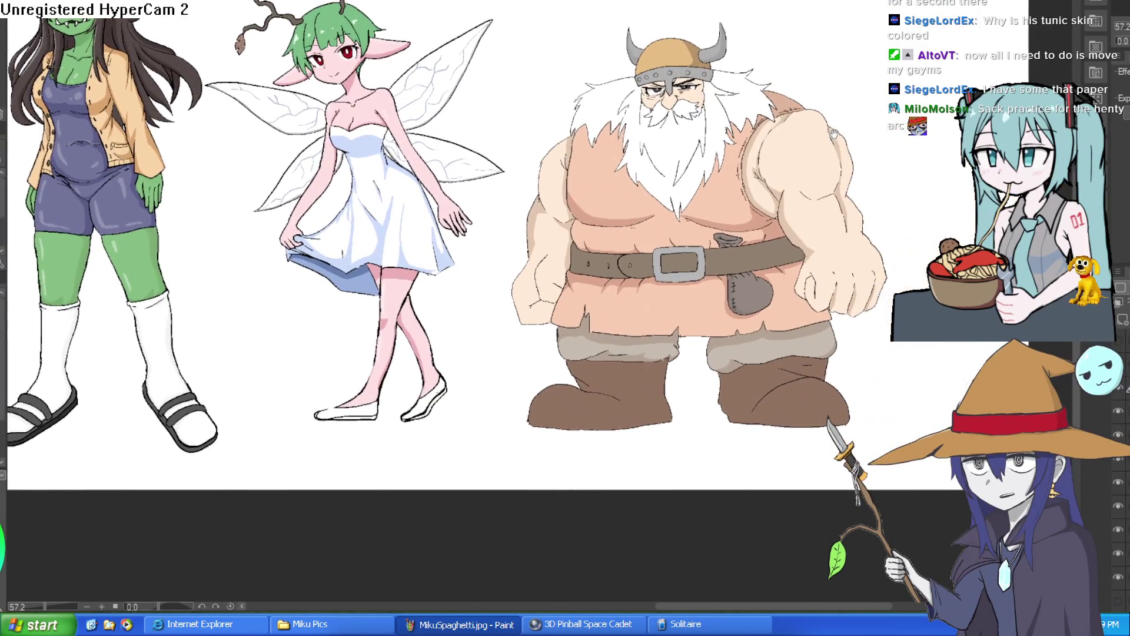
pyautogui.hotkey('ctrl', 'Tab')
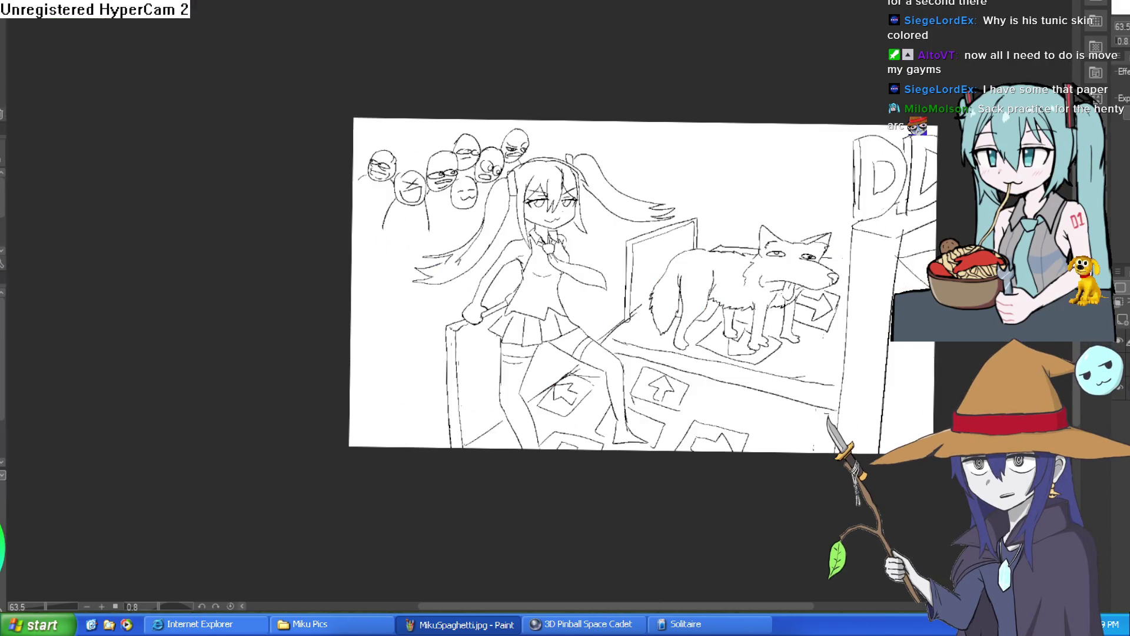
# Pan across the Miku dance-stage sketch.
pyautogui.moveTo(673, 181); pyautogui.dragTo(616, 123)
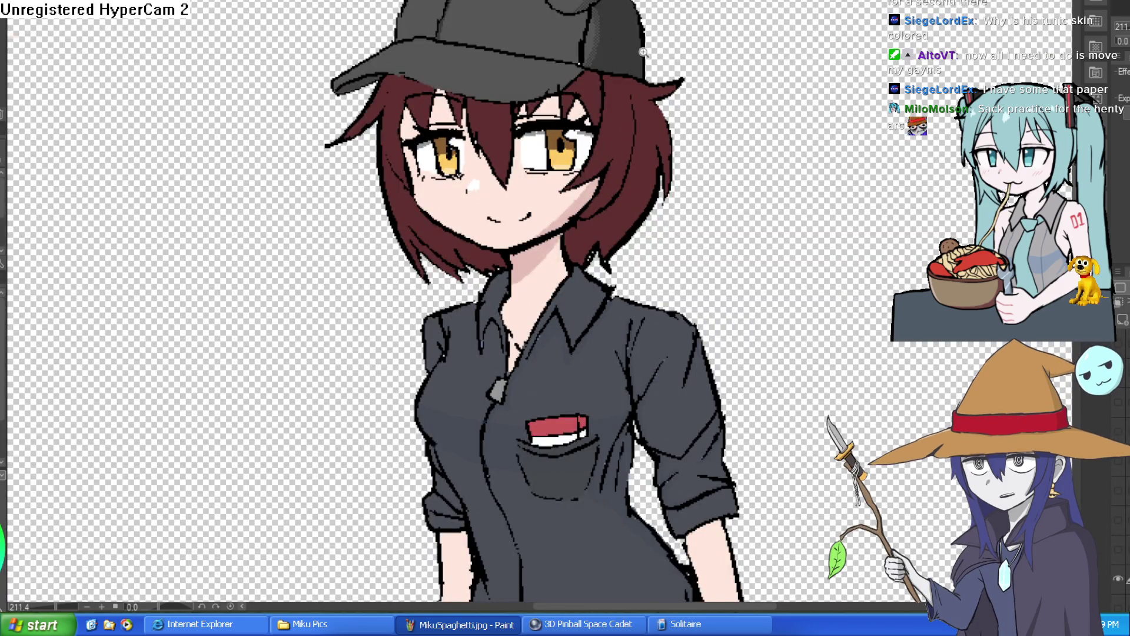
# Scroll and pan to reveal the cap and text above the figure.
pyautogui.scroll(-5, 704, 90)
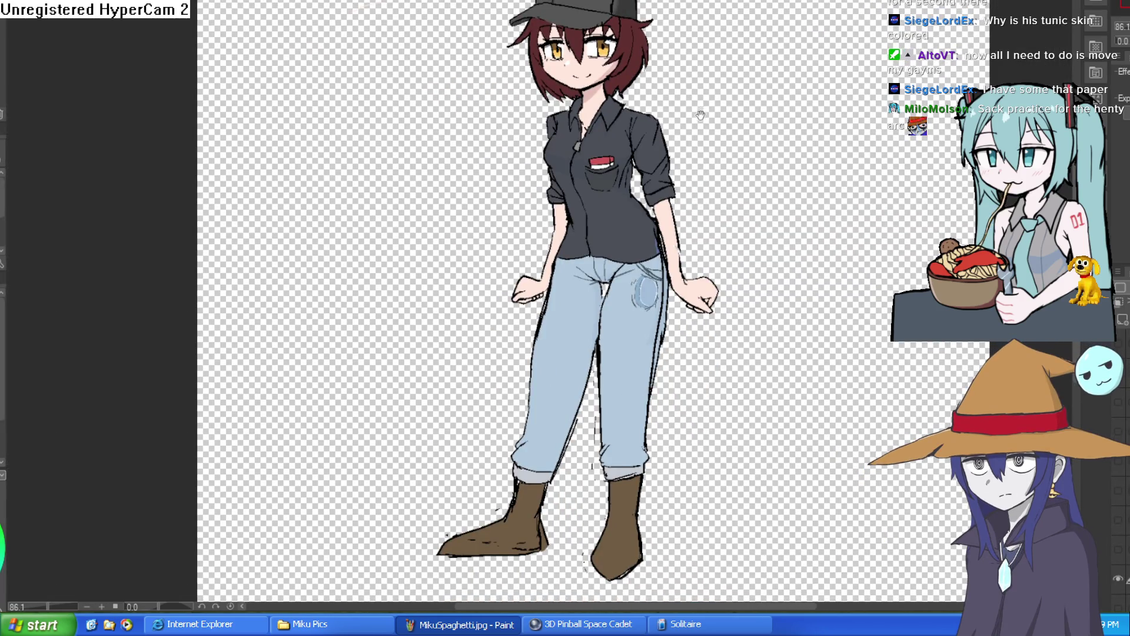
pyautogui.moveTo(702, 118); pyautogui.dragTo(693, 154)
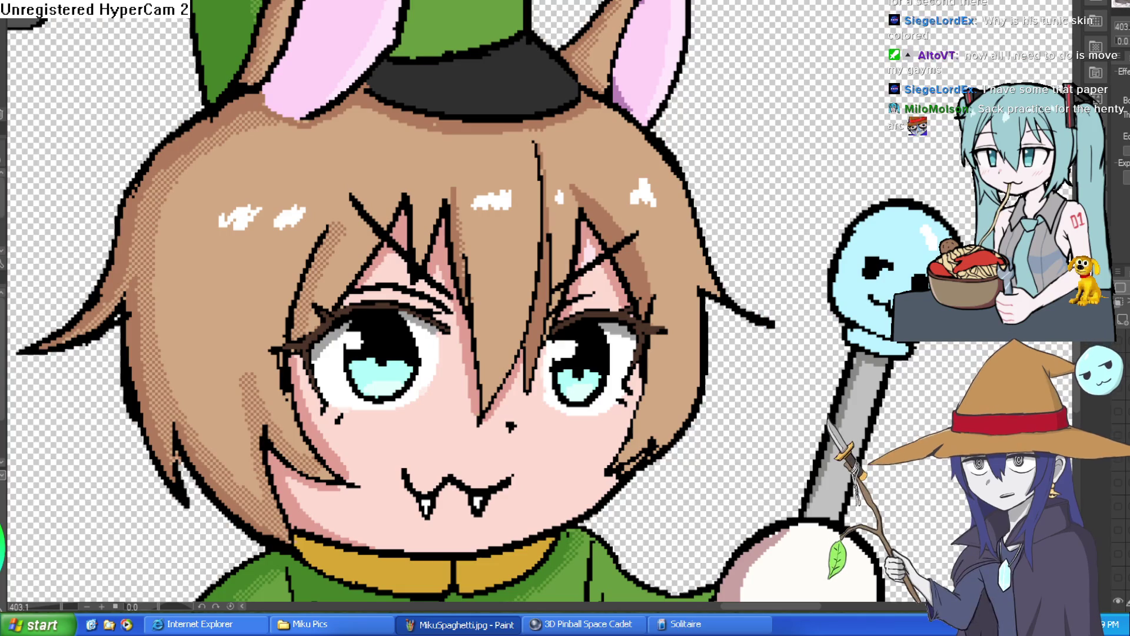
# Zoom out and pan across the lineup until Moira on the left is in view.
pyautogui.scroll(-10, 541, 305)
pyautogui.moveTo(396, 137); pyautogui.dragTo(952, 183)
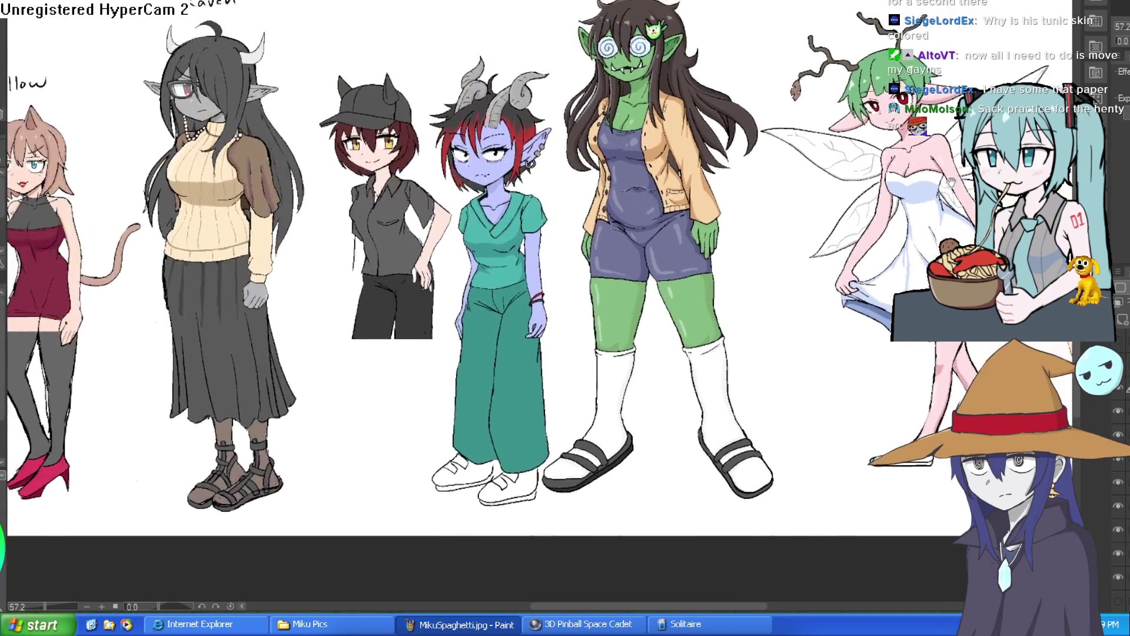
pyautogui.scroll(-2, 668, 203)
pyautogui.scroll(1, 353, 217)
pyautogui.moveTo(342, 226); pyautogui.dragTo(486, 224)
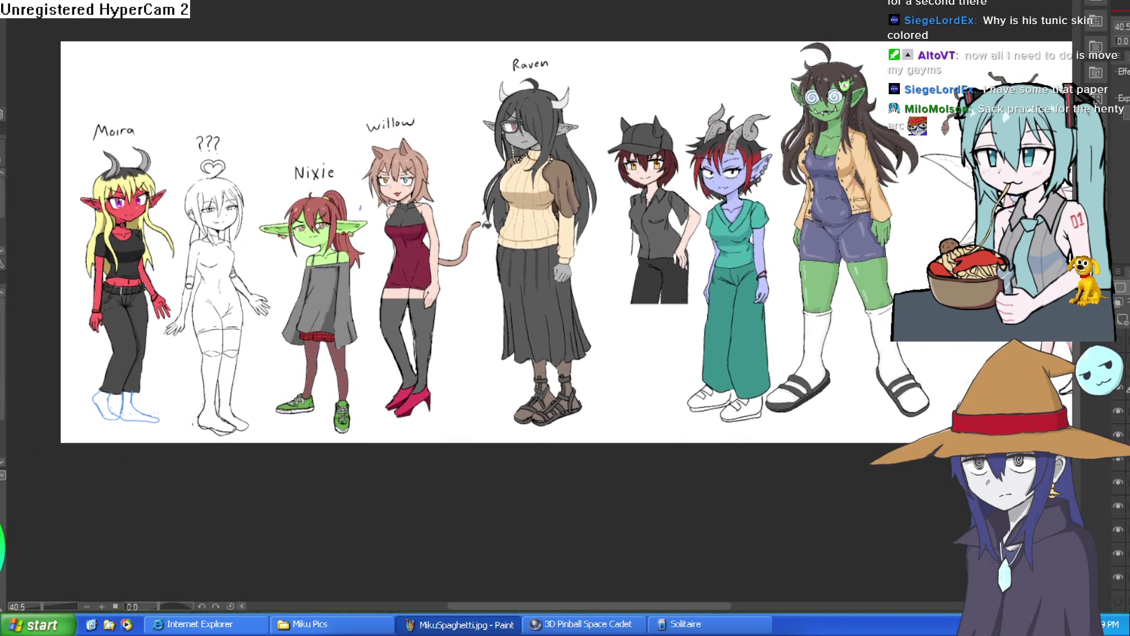